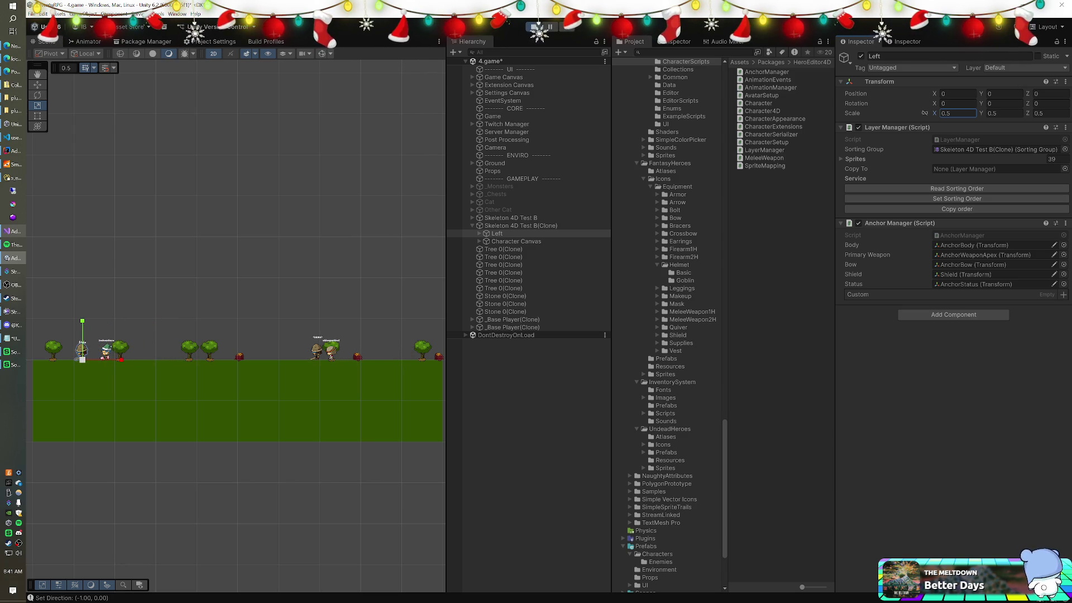
Turn the Skeleton 4D Test B(Clone)'s Animator off and back on, checking the Left child in between.
left_click(535, 227)
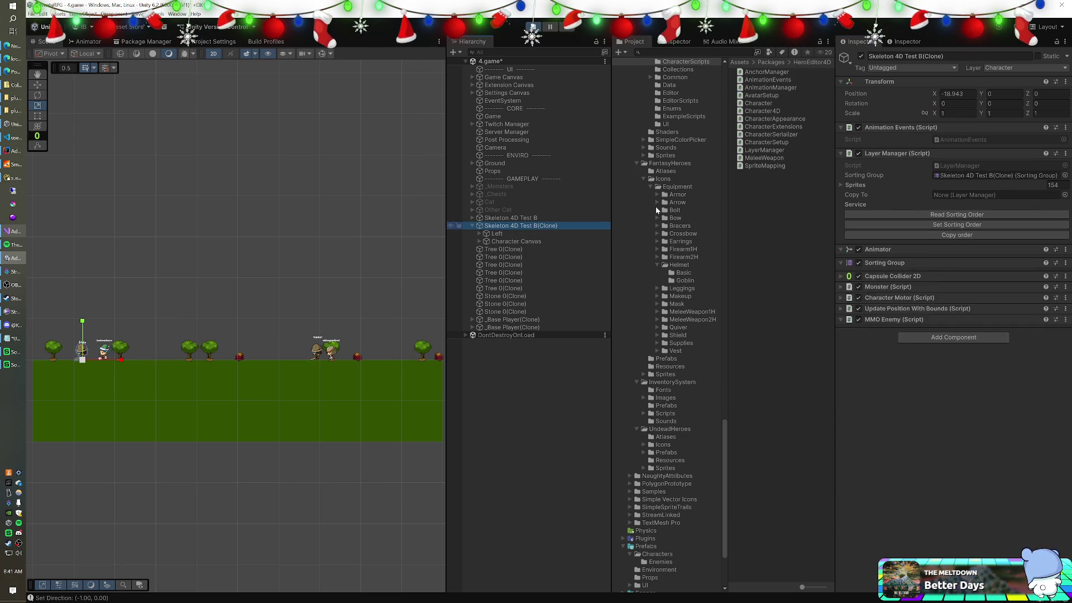
left_click(858, 250)
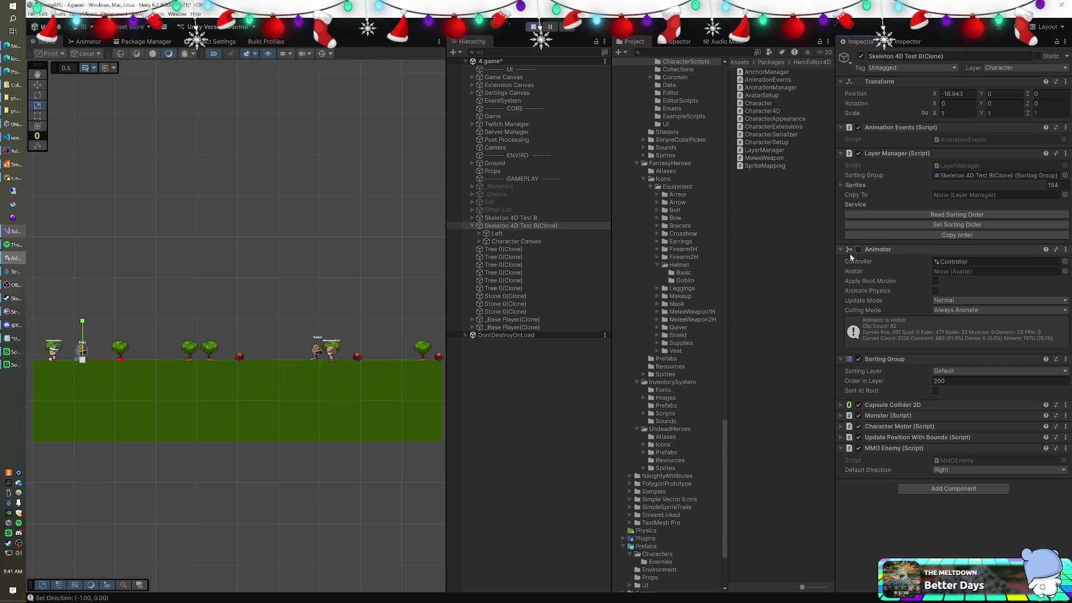
left_click(509, 235)
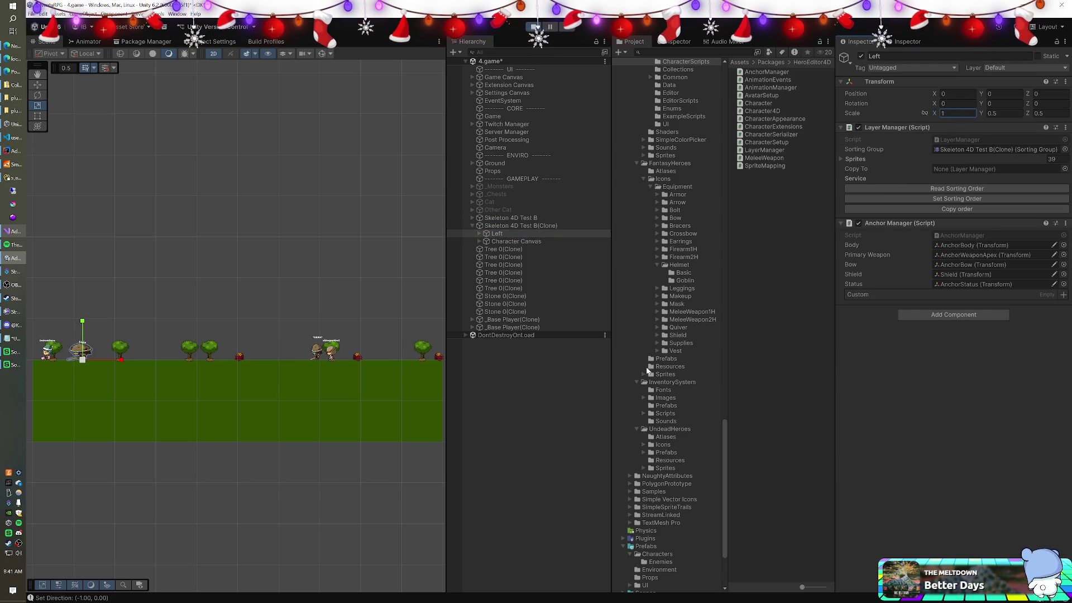
left_click(517, 227)
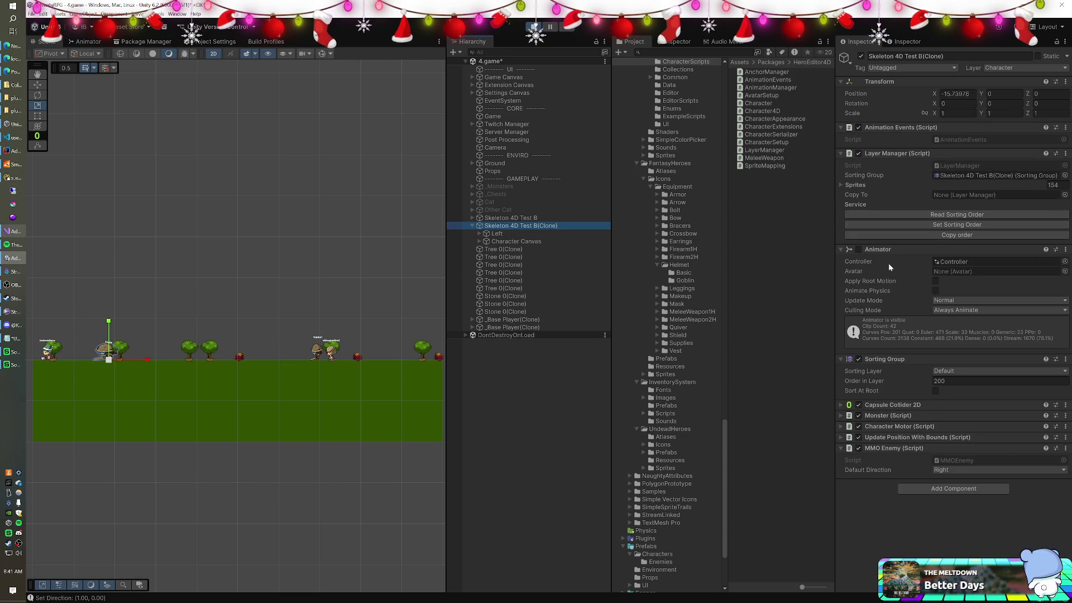
left_click(858, 250)
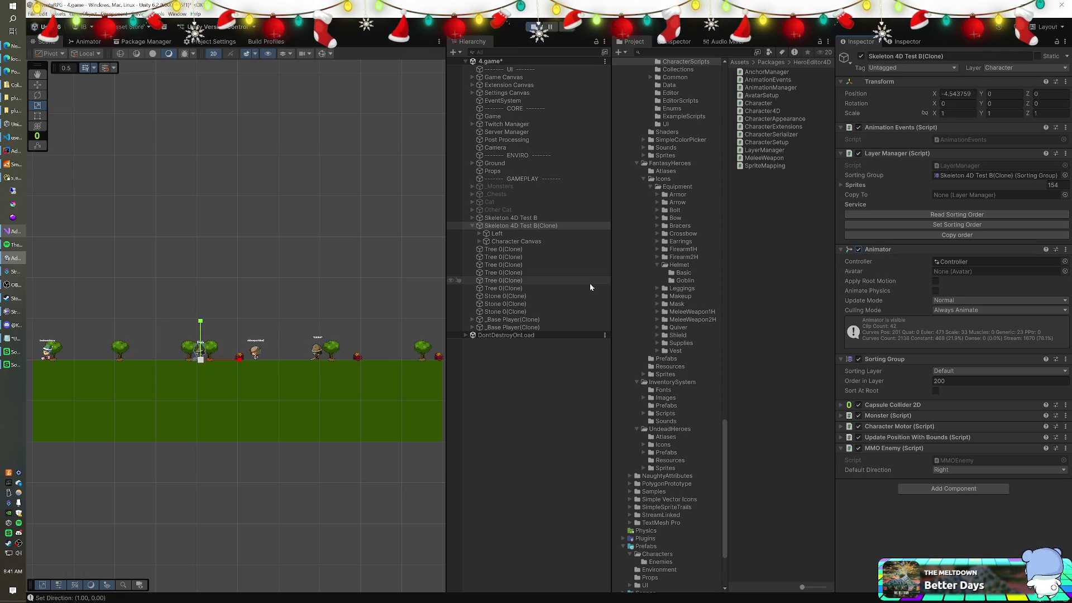
Remove the Layer Manager and Animation Events components from the skeleton clone.
right_click(887, 154)
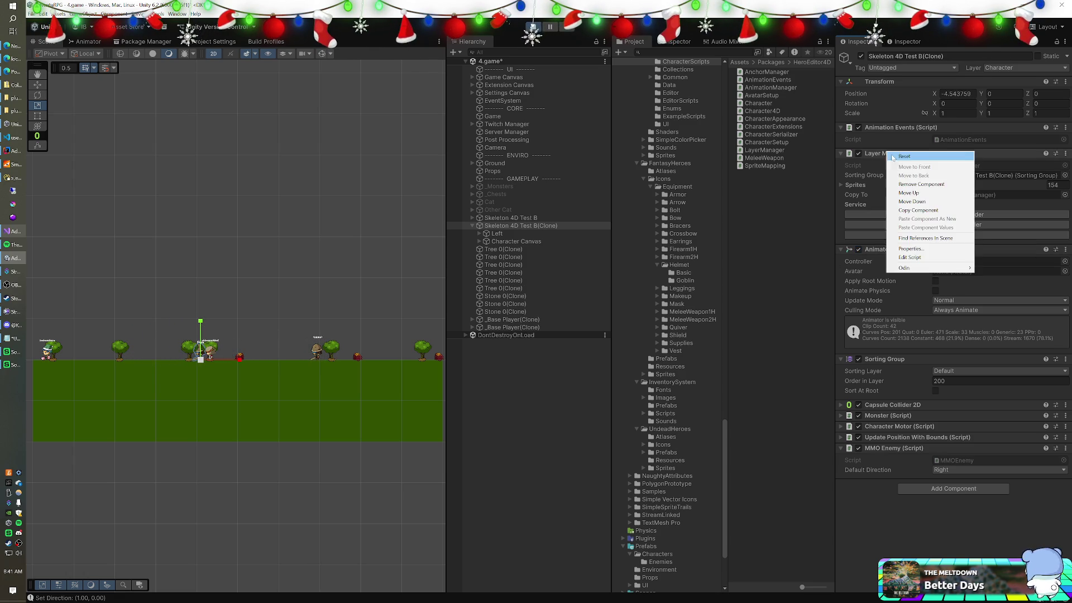
left_click(904, 185)
right_click(885, 128)
left_click(904, 162)
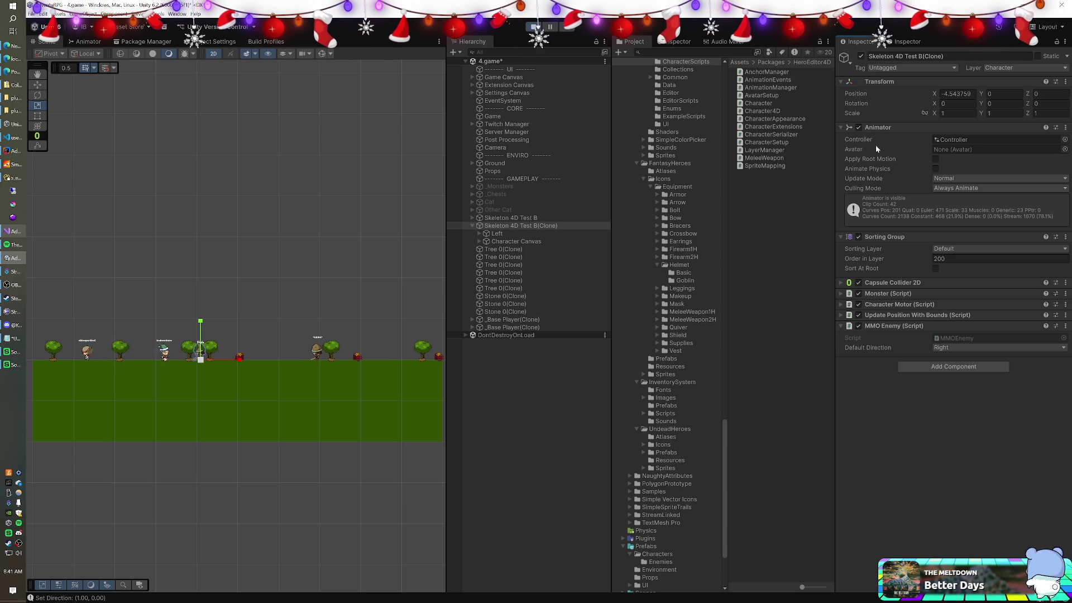
Locate the Animator's Controller asset, inspect the Left child, then reselect the skeleton clone.
left_click(939, 141)
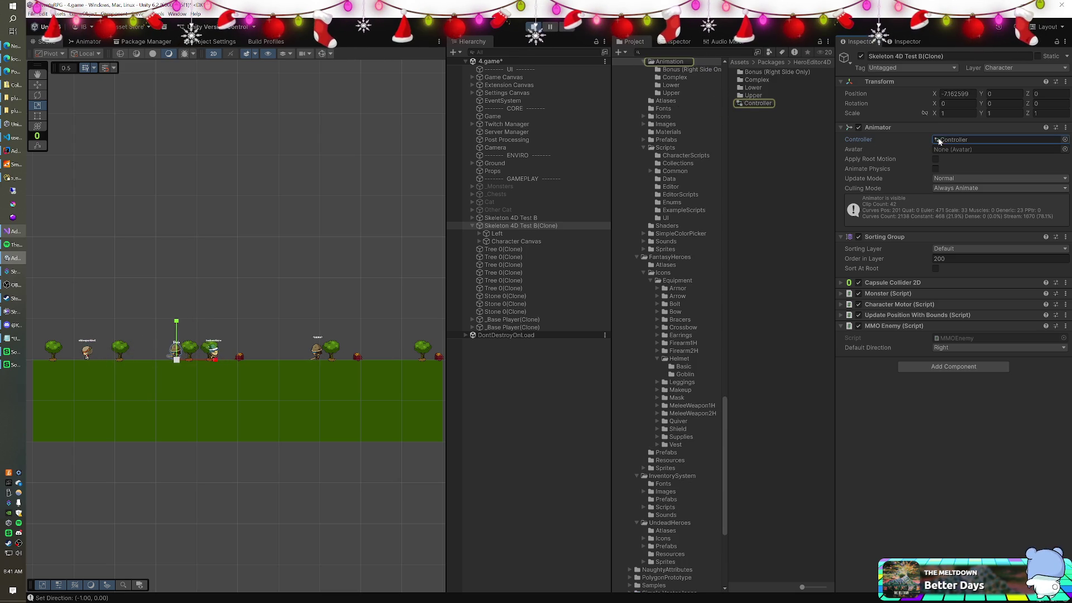
left_click(588, 233)
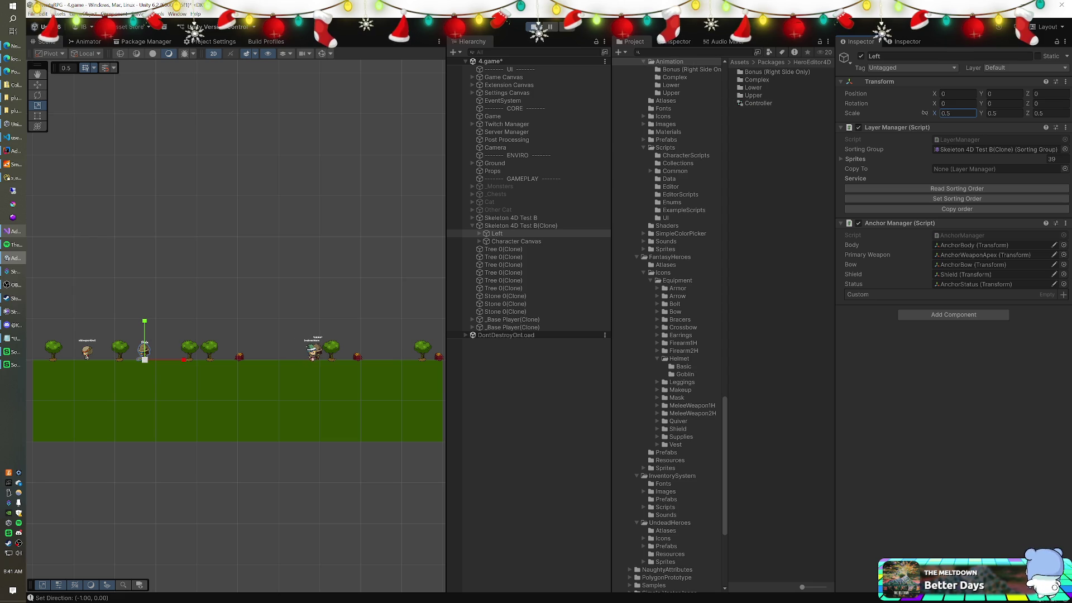
left_click(533, 225)
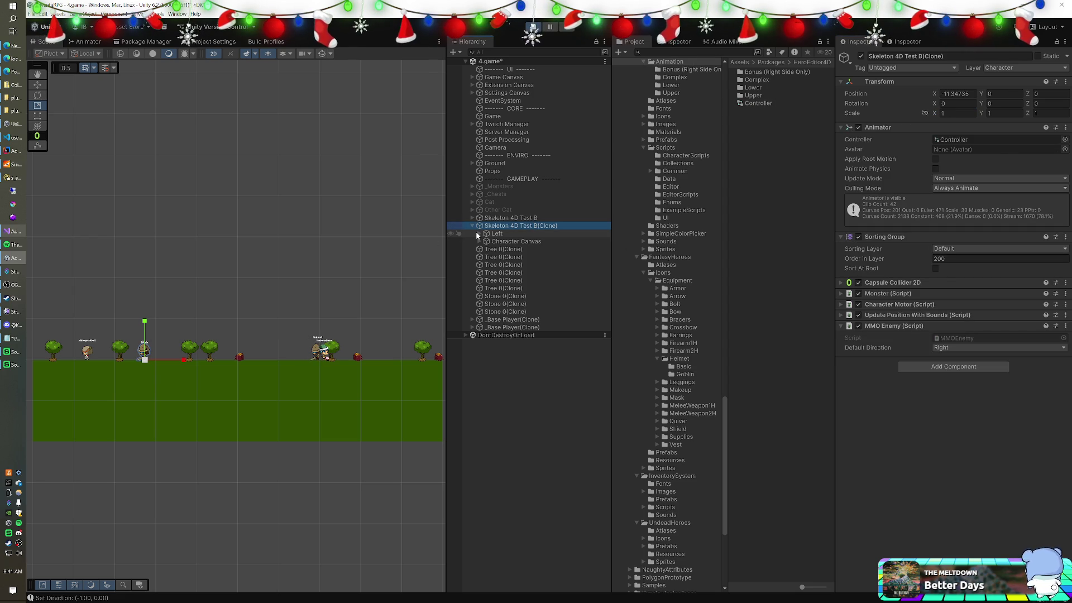